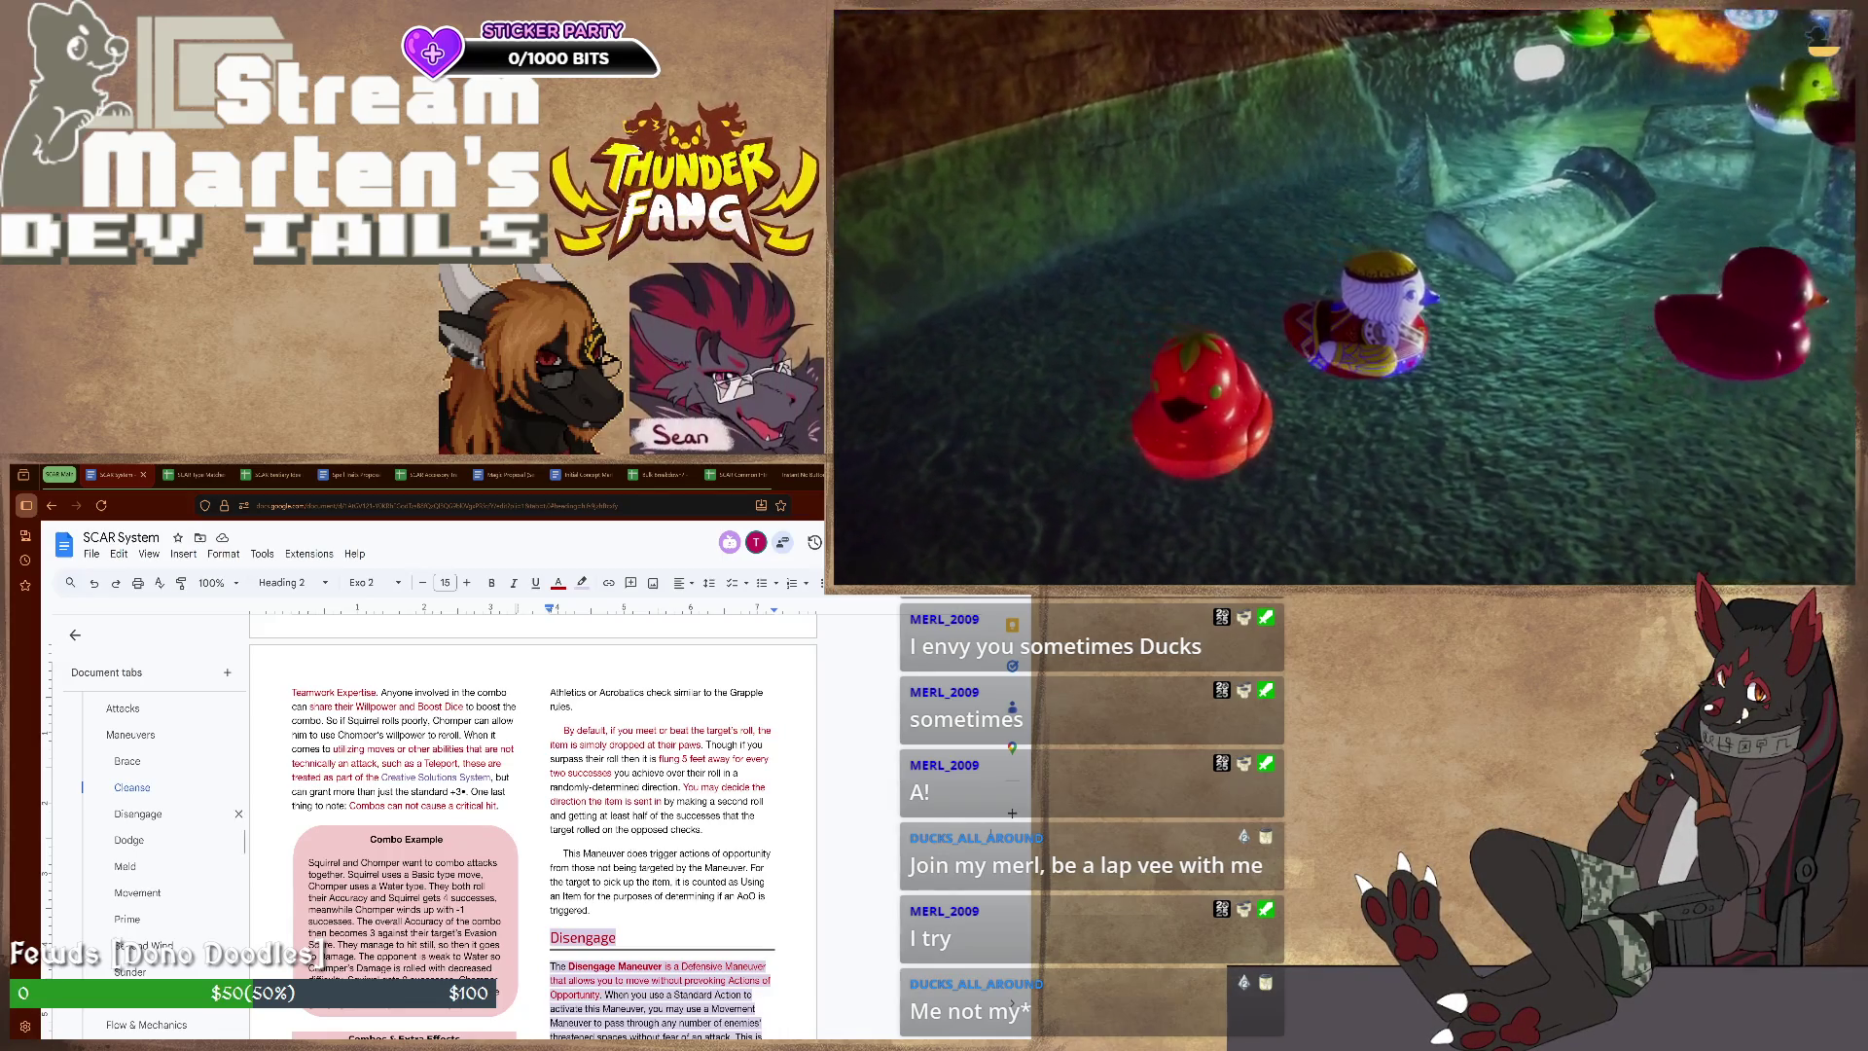
{"action": "scroll", "coordinate": [160, 861], "scroll_direction": "down", "scroll_amount": 5}
{"action": "scroll", "coordinate": [161, 862], "scroll_direction": "down", "scroll_amount": 3}
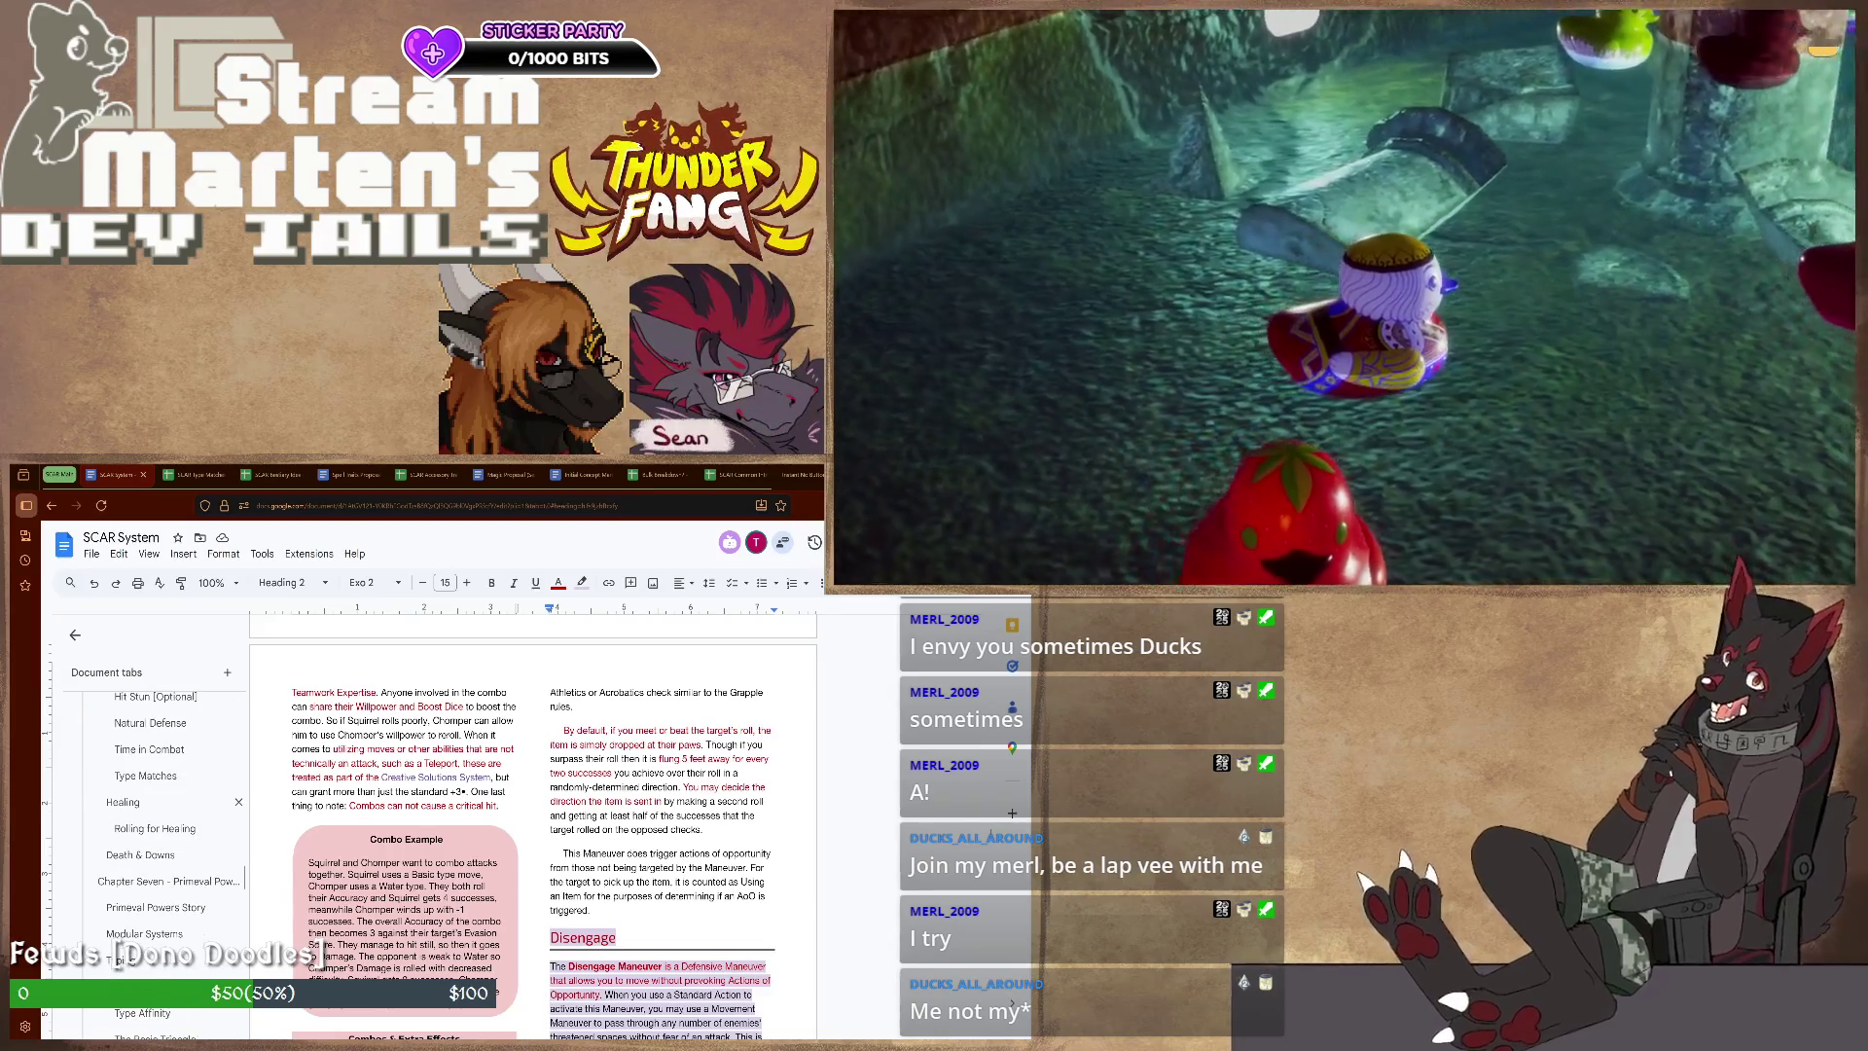
{"action": "scroll", "coordinate": [162, 861], "scroll_direction": "down", "scroll_amount": 2}
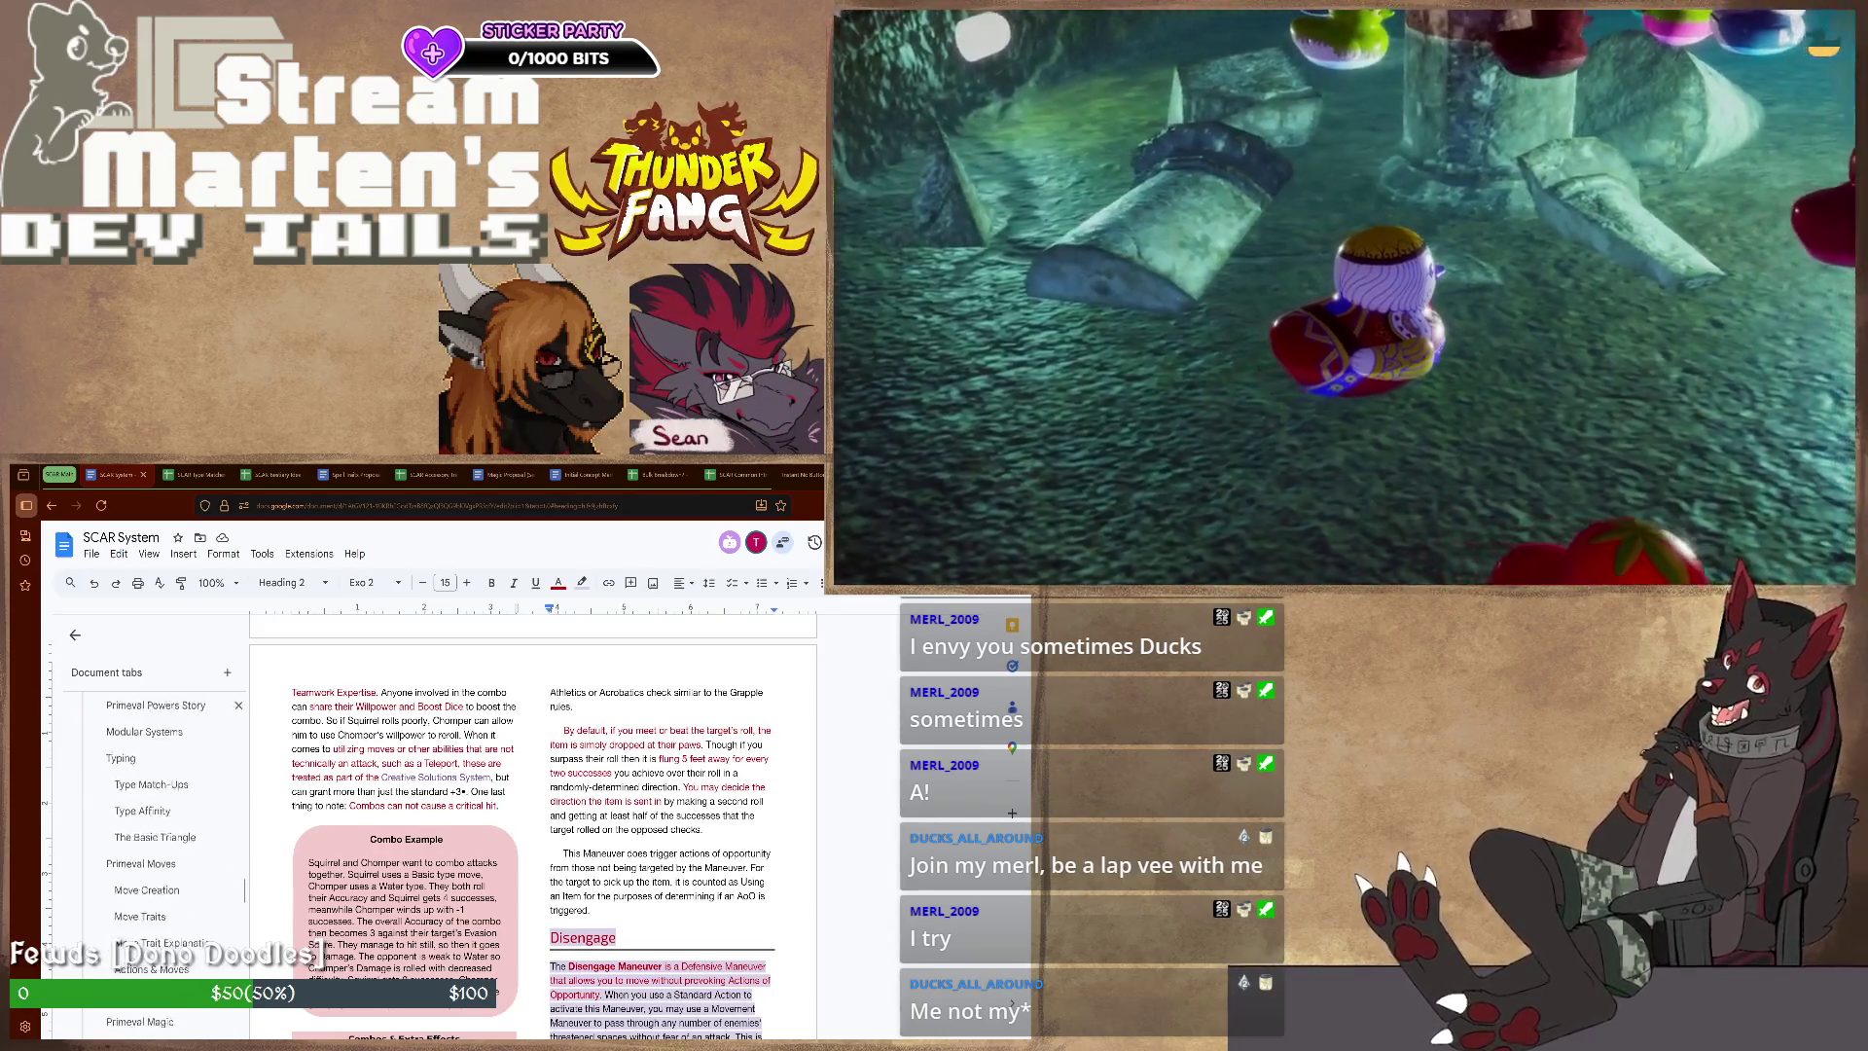
{"action": "scroll", "coordinate": [161, 861], "scroll_direction": "down", "scroll_amount": 3}
{"action": "scroll", "coordinate": [161, 862], "scroll_direction": "down", "scroll_amount": 3}
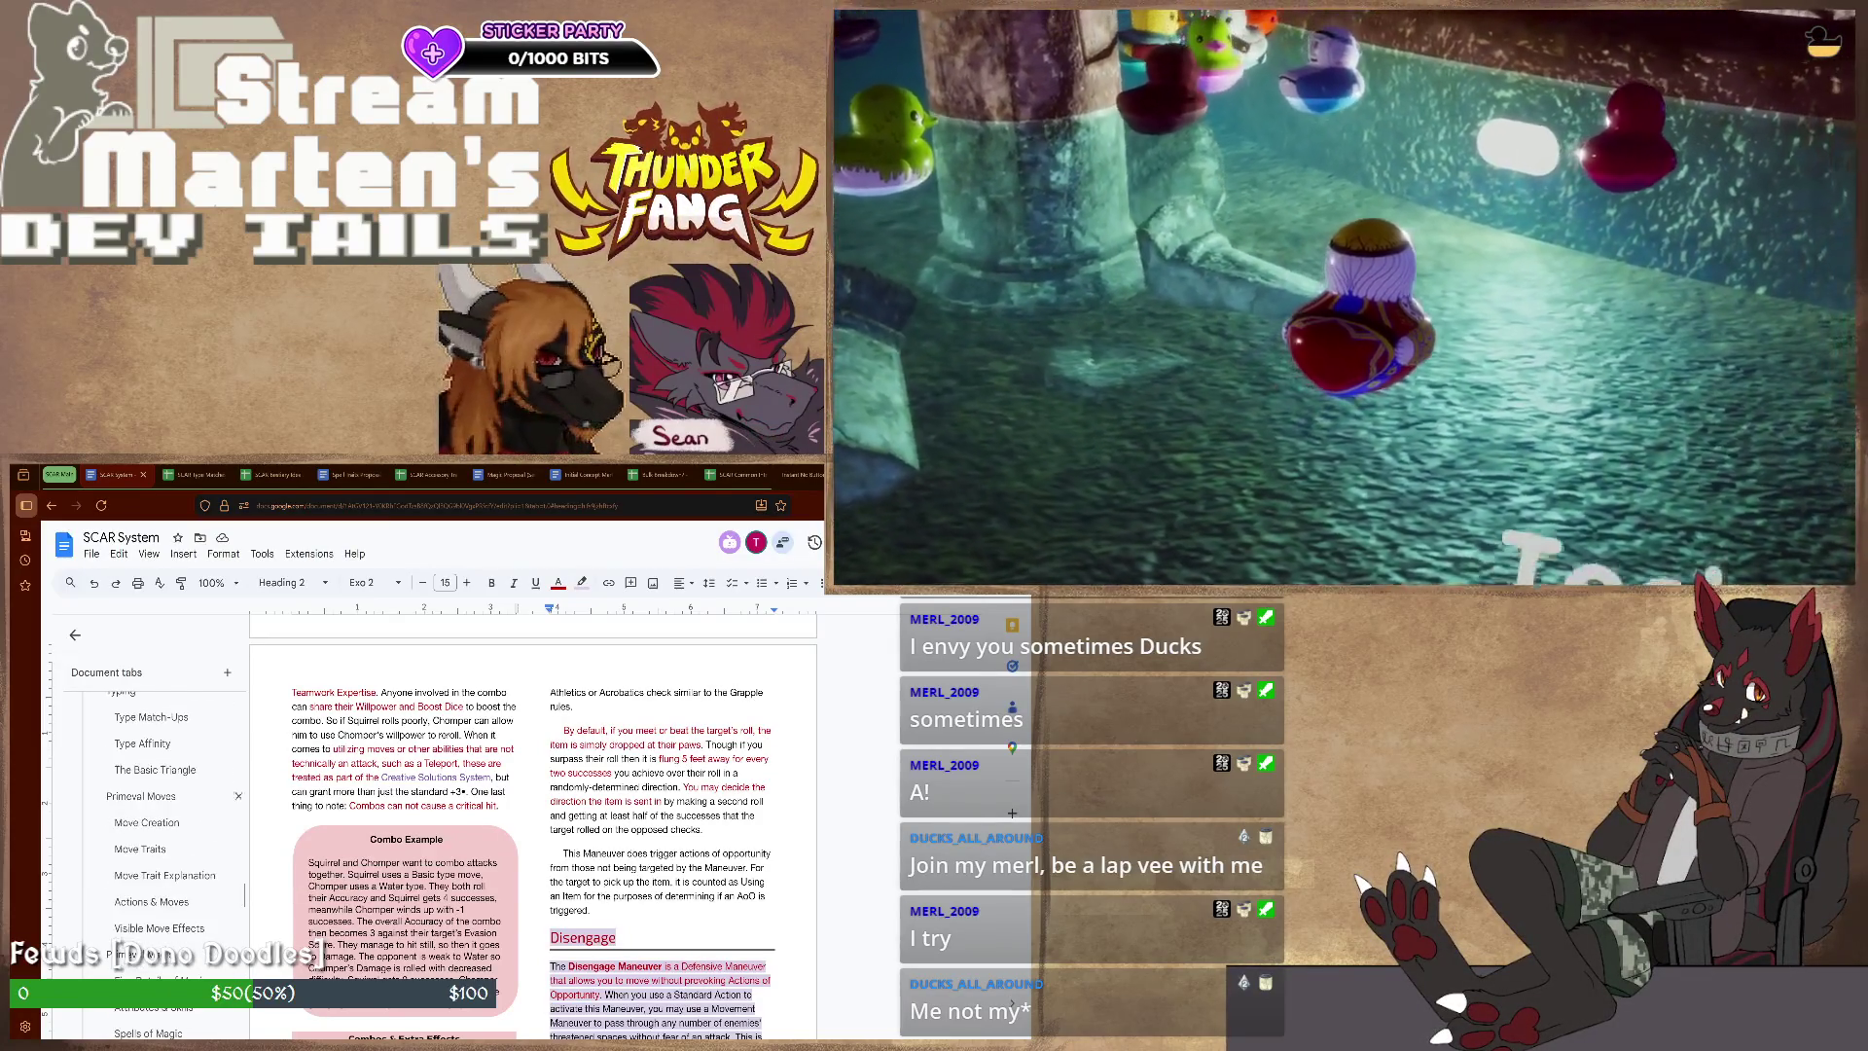
{"action": "scroll", "coordinate": [160, 817], "scroll_direction": "up", "scroll_amount": 2}
{"action": "scroll", "coordinate": [160, 818], "scroll_direction": "up", "scroll_amount": 1}
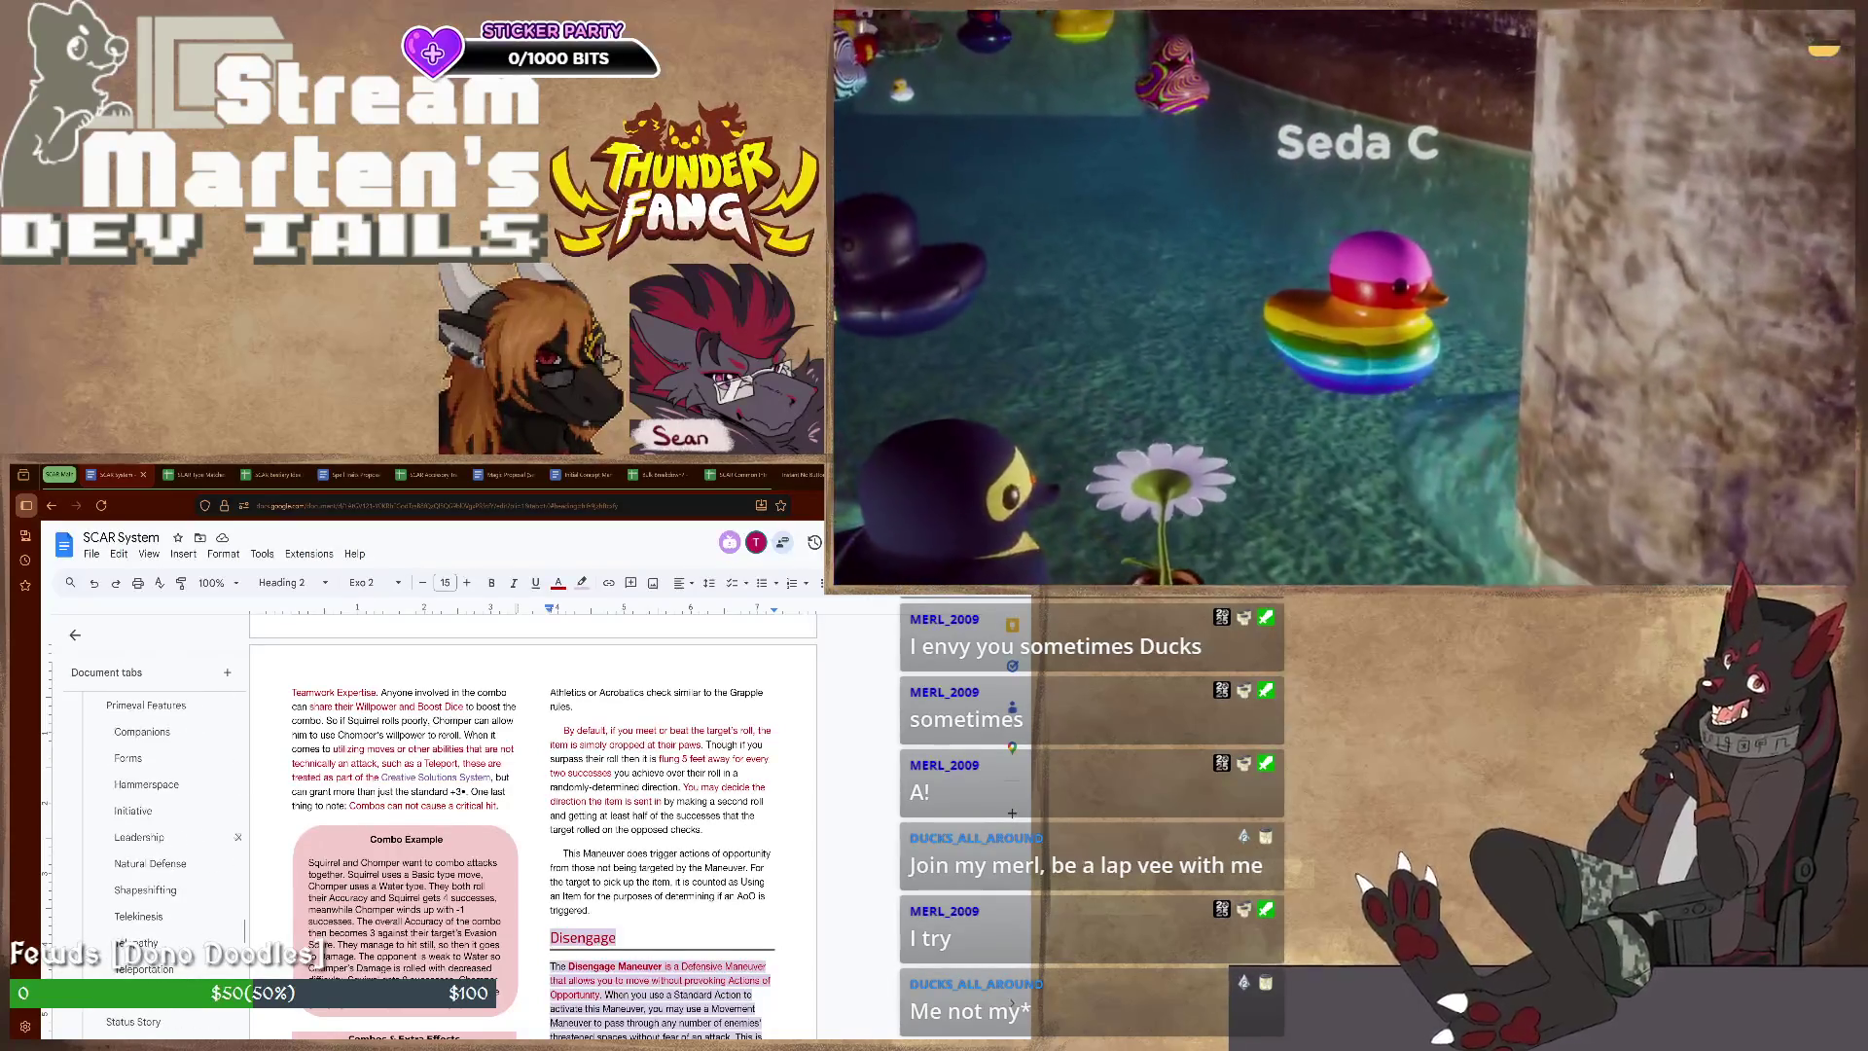
{"action": "scroll", "coordinate": [160, 861], "scroll_direction": "down", "scroll_amount": 5}
{"action": "scroll", "coordinate": [160, 861], "scroll_direction": "down", "scroll_amount": 5}
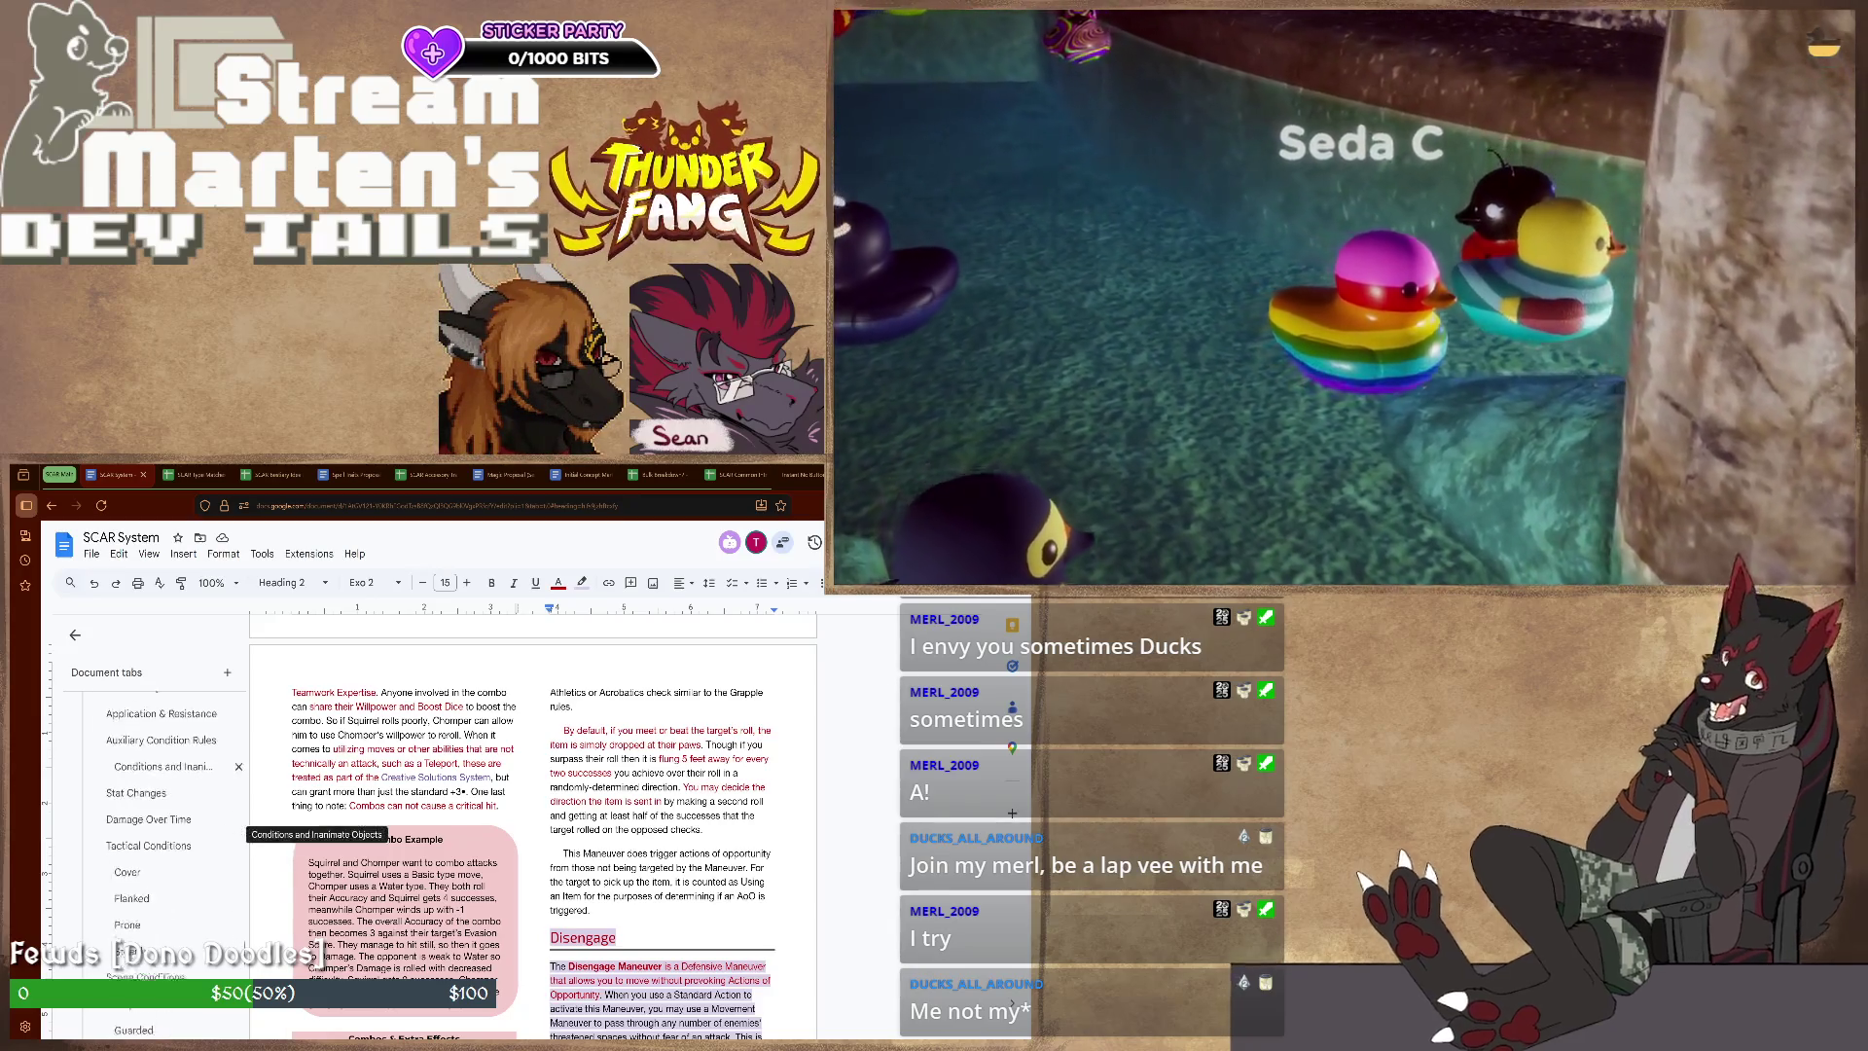
{"action": "scroll", "coordinate": [161, 861], "scroll_direction": "down", "scroll_amount": 5}
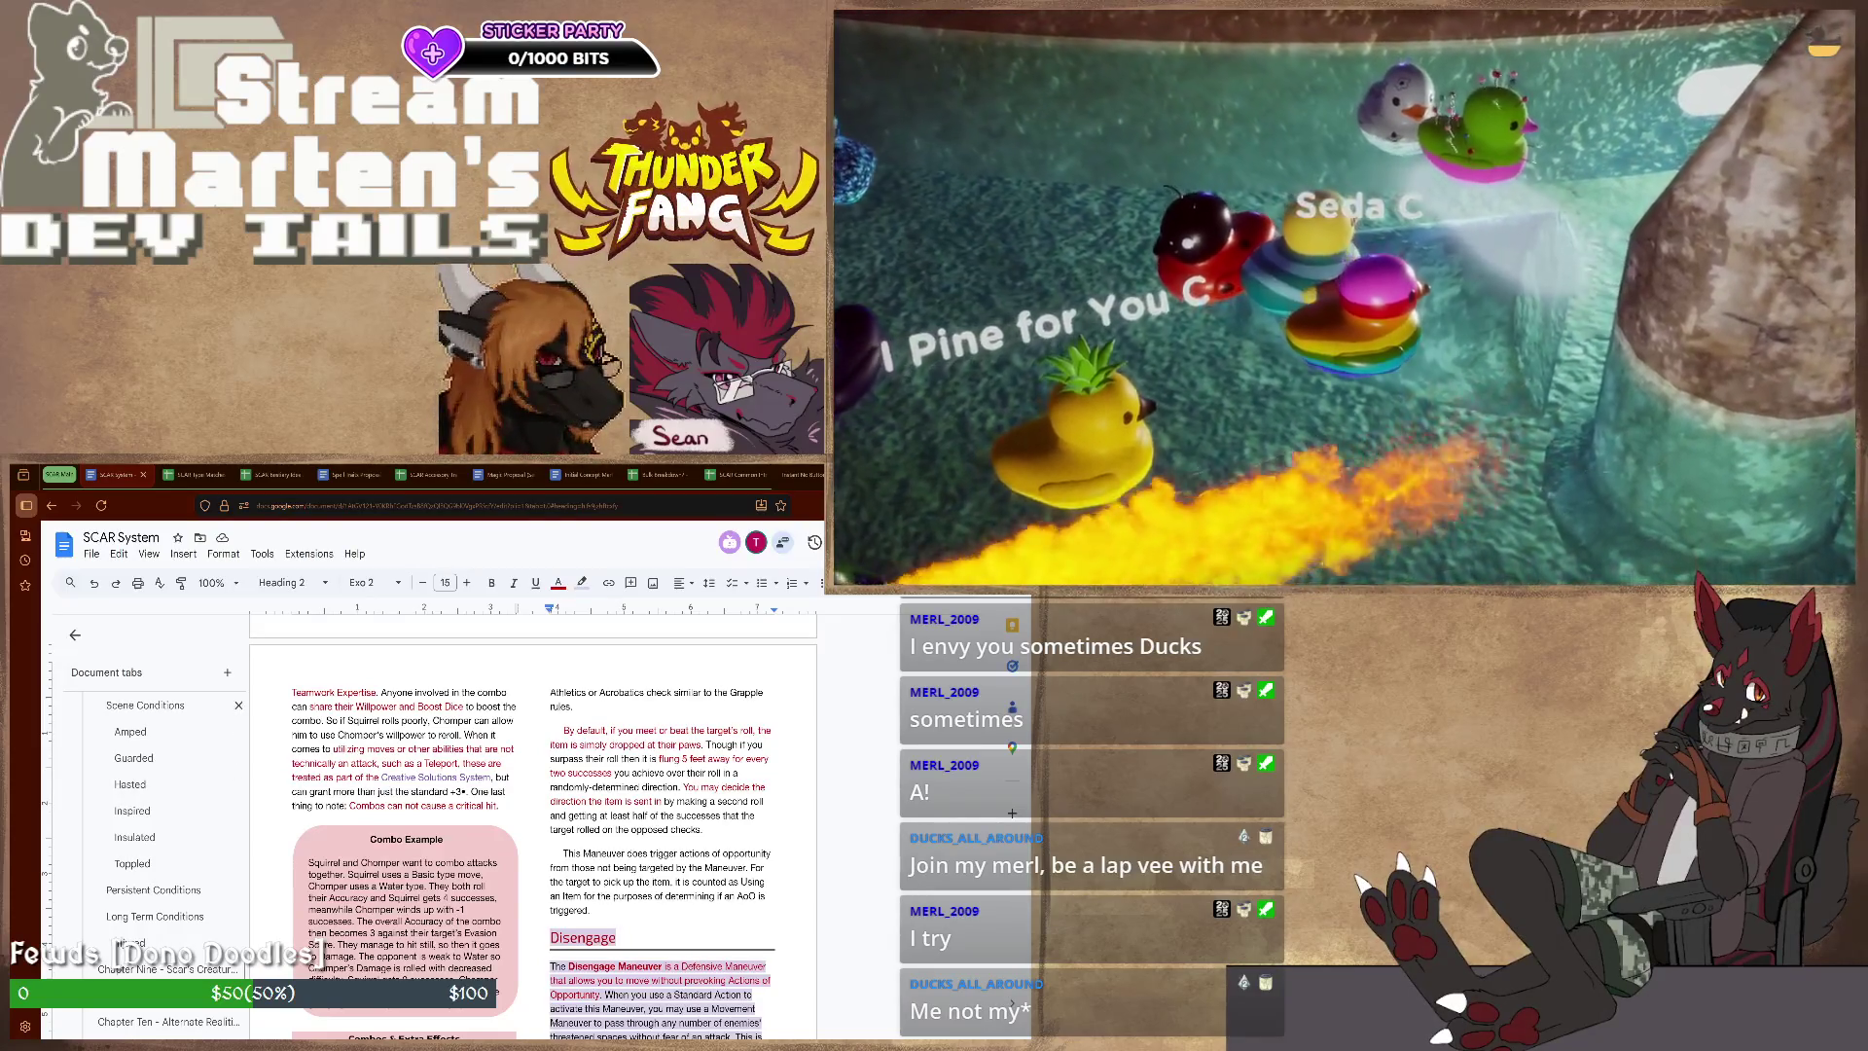
Step: Jump to the Scene Conditions section (Amped, Blind, Charmed) from the document outline
{"action": "left_click", "coordinate": [145, 706]}
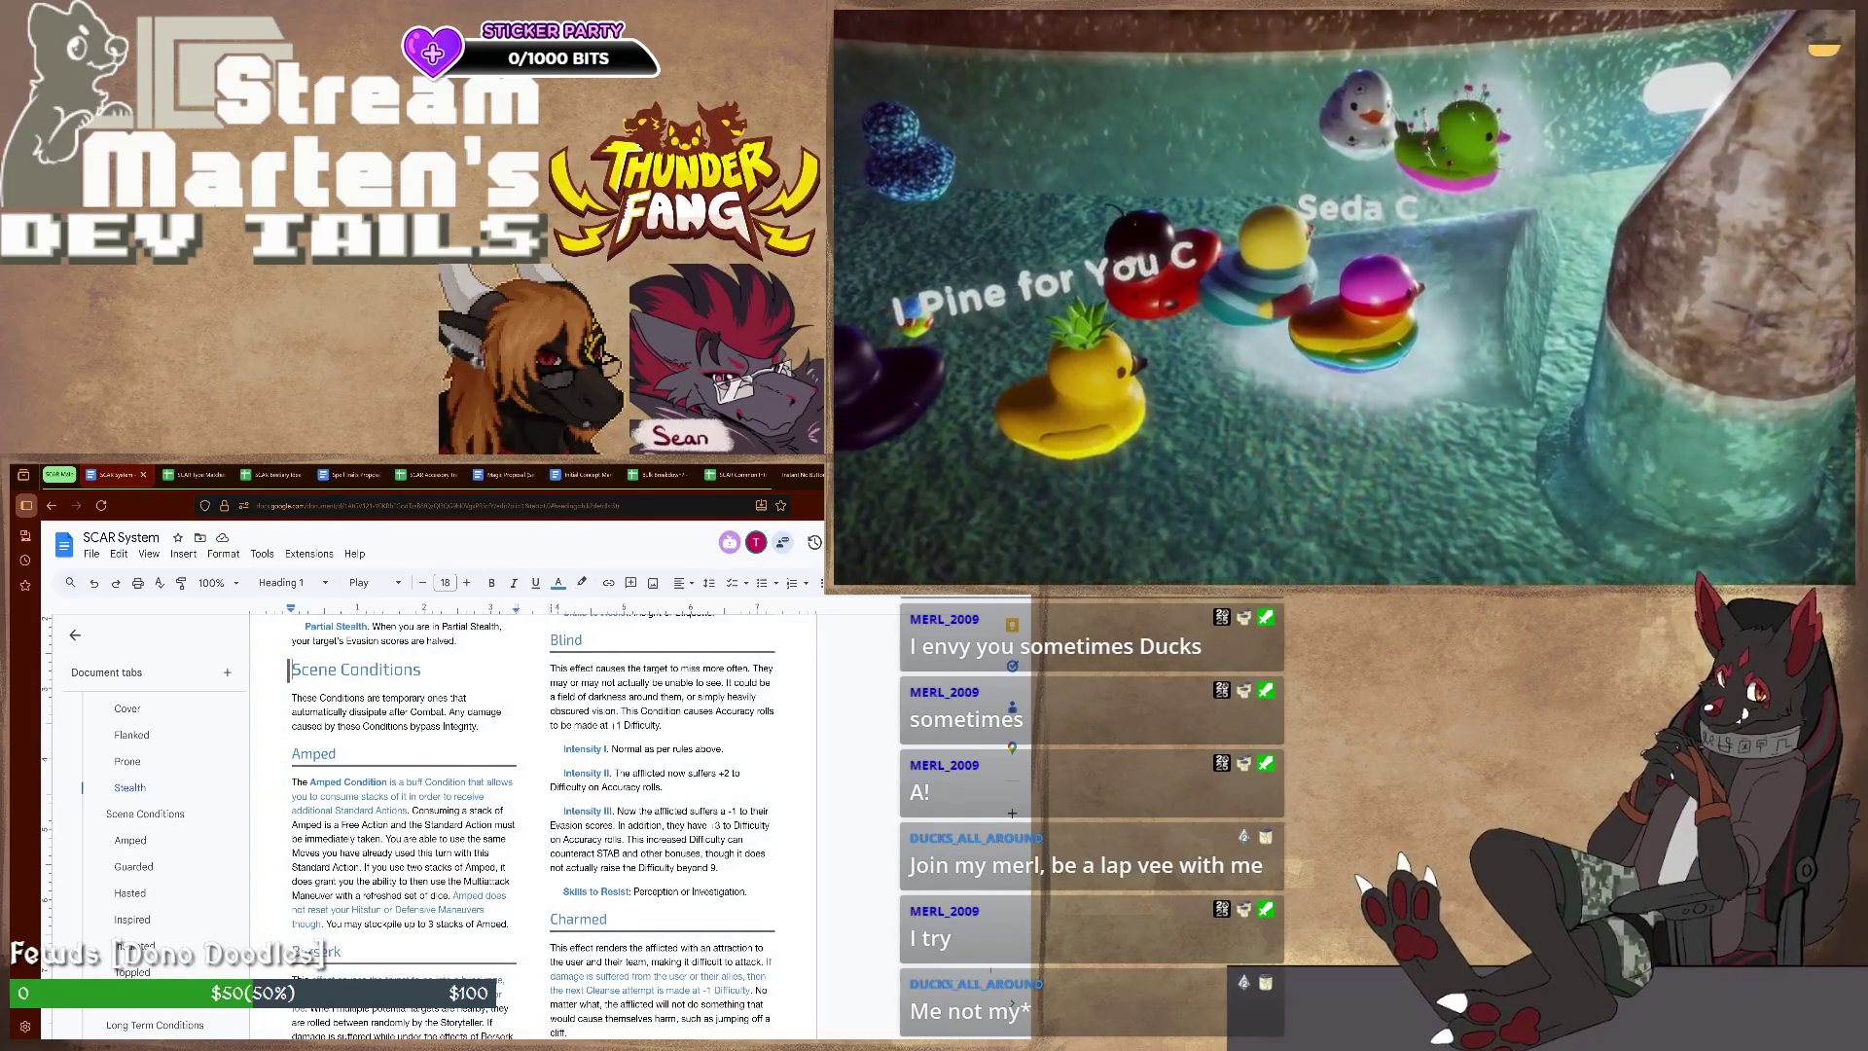
{"action": "scroll", "coordinate": [533, 825], "scroll_direction": "down", "scroll_amount": 2}
{"action": "scroll", "coordinate": [532, 825], "scroll_direction": "down", "scroll_amount": 3}
{"action": "scroll", "coordinate": [533, 825], "scroll_direction": "down", "scroll_amount": 2}
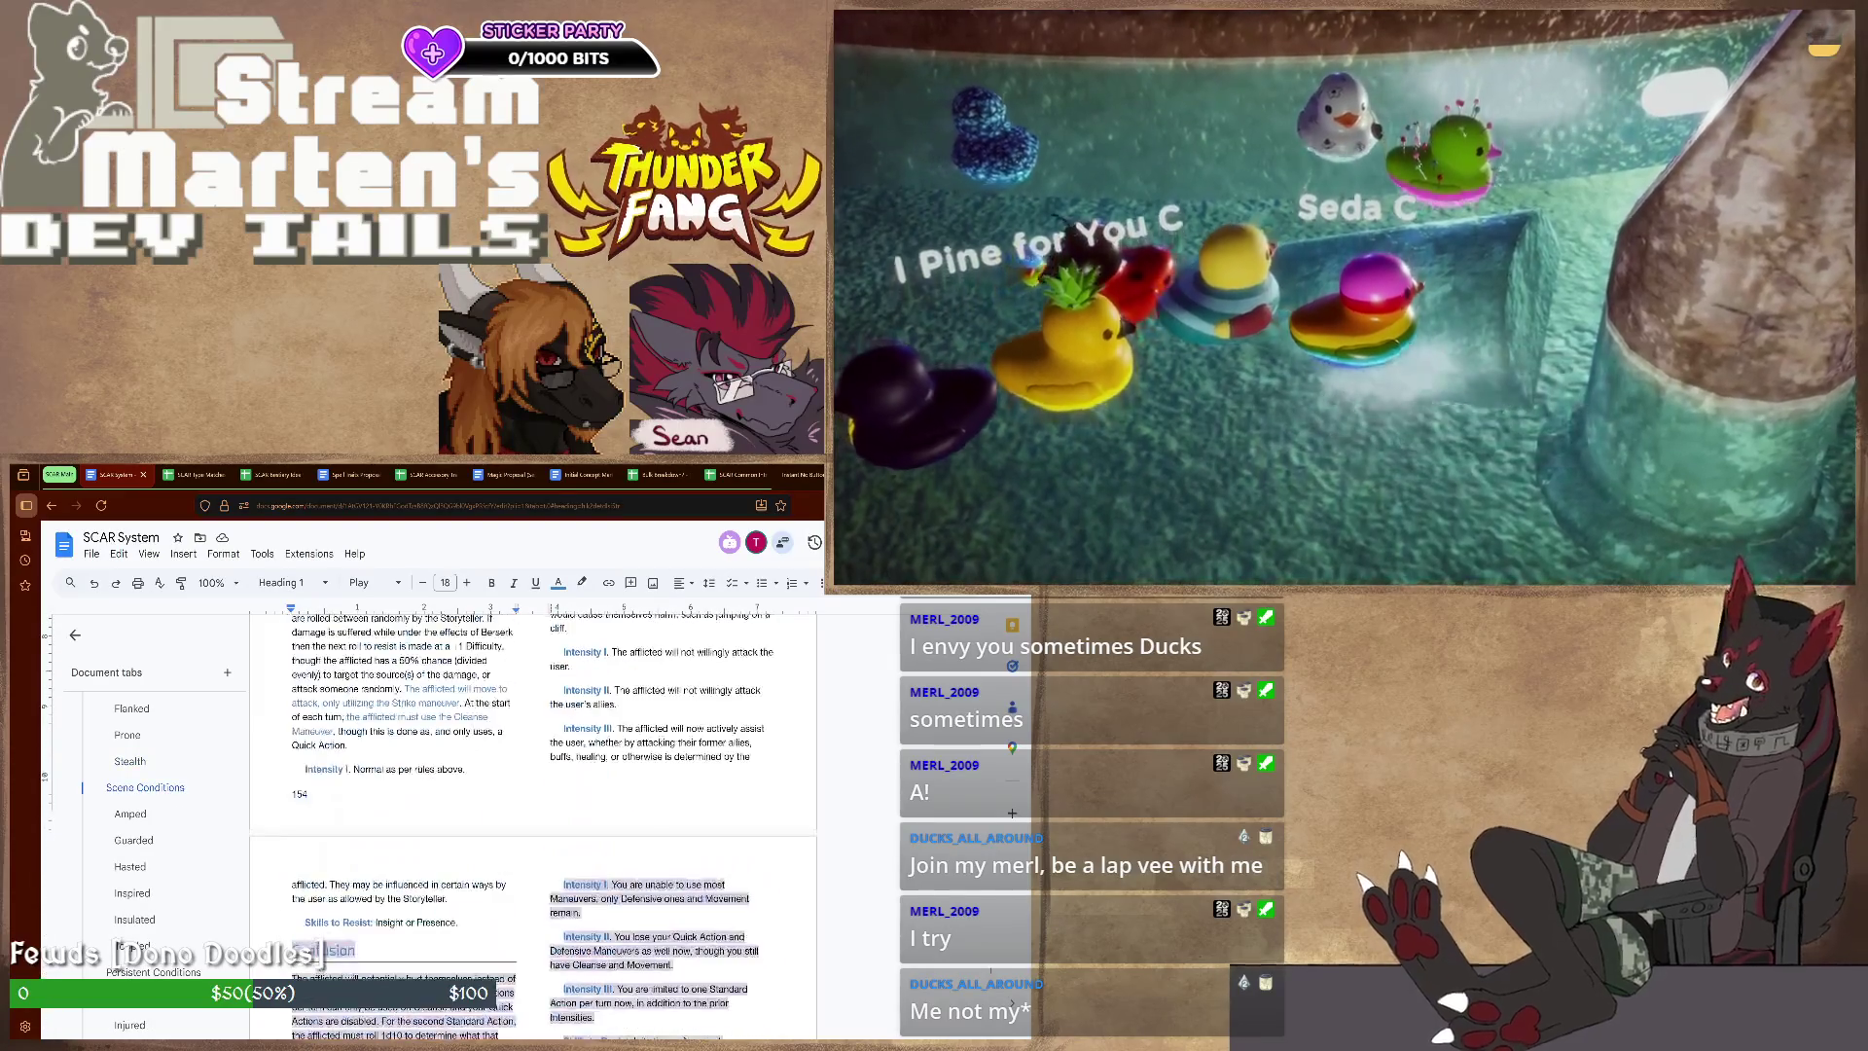
{"action": "scroll", "coordinate": [533, 824], "scroll_direction": "down", "scroll_amount": 2}
{"action": "scroll", "coordinate": [315, 956], "scroll_direction": "down", "scroll_amount": 2}
{"action": "scroll", "coordinate": [322, 942], "scroll_direction": "down", "scroll_amount": 2}
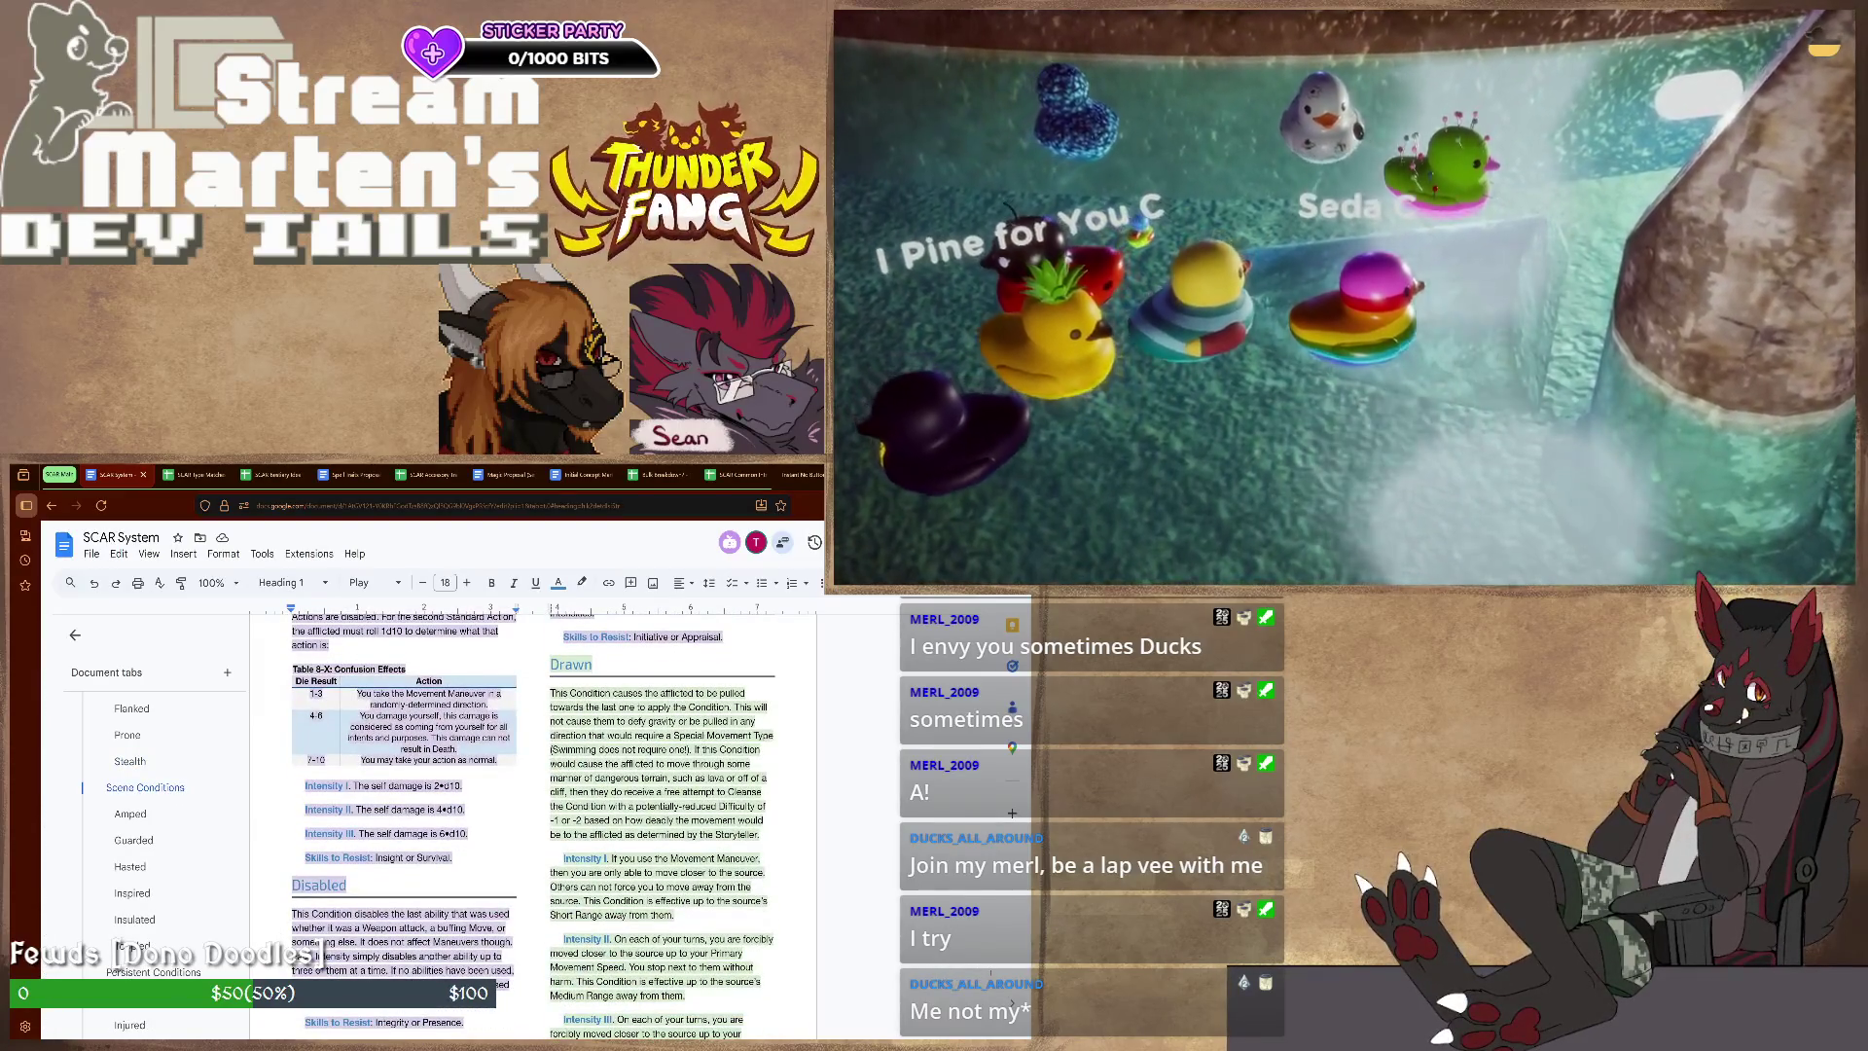
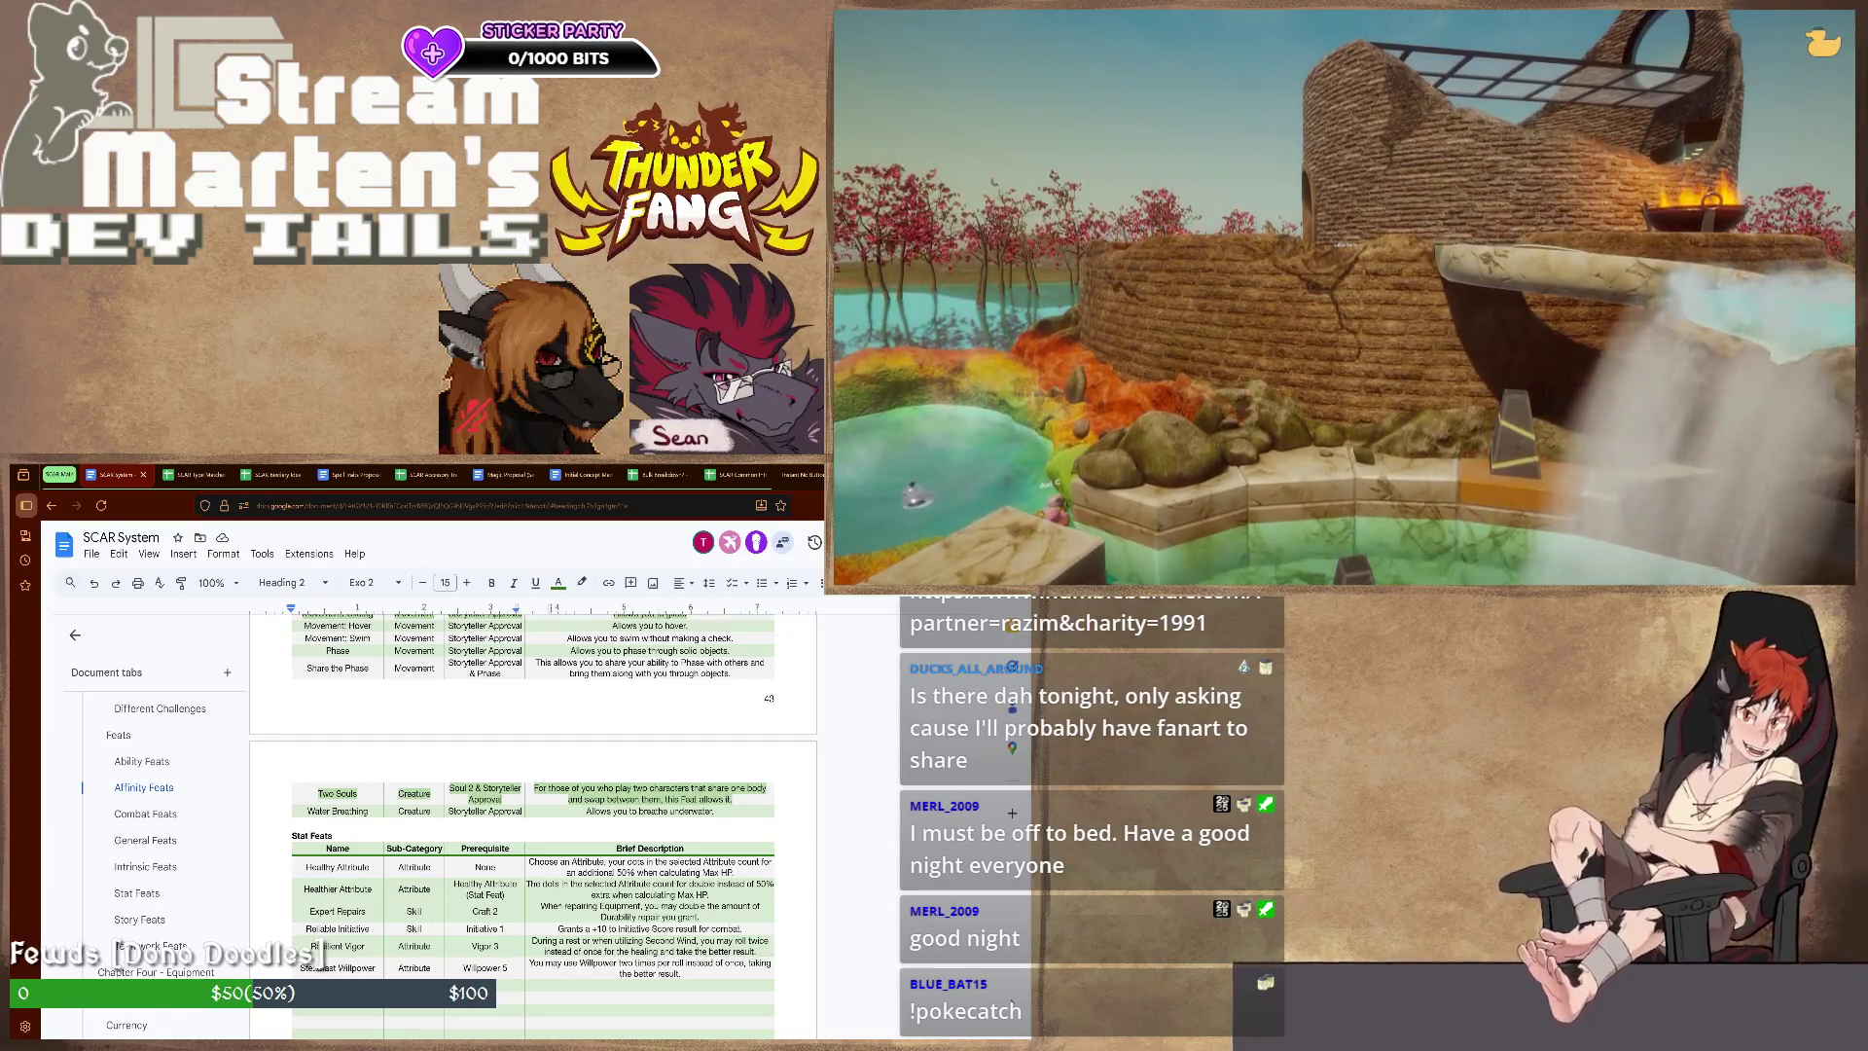
{"action": "scroll", "coordinate": [533, 825], "scroll_direction": "down", "scroll_amount": 3}
{"action": "scroll", "coordinate": [532, 824], "scroll_direction": "down", "scroll_amount": 3}
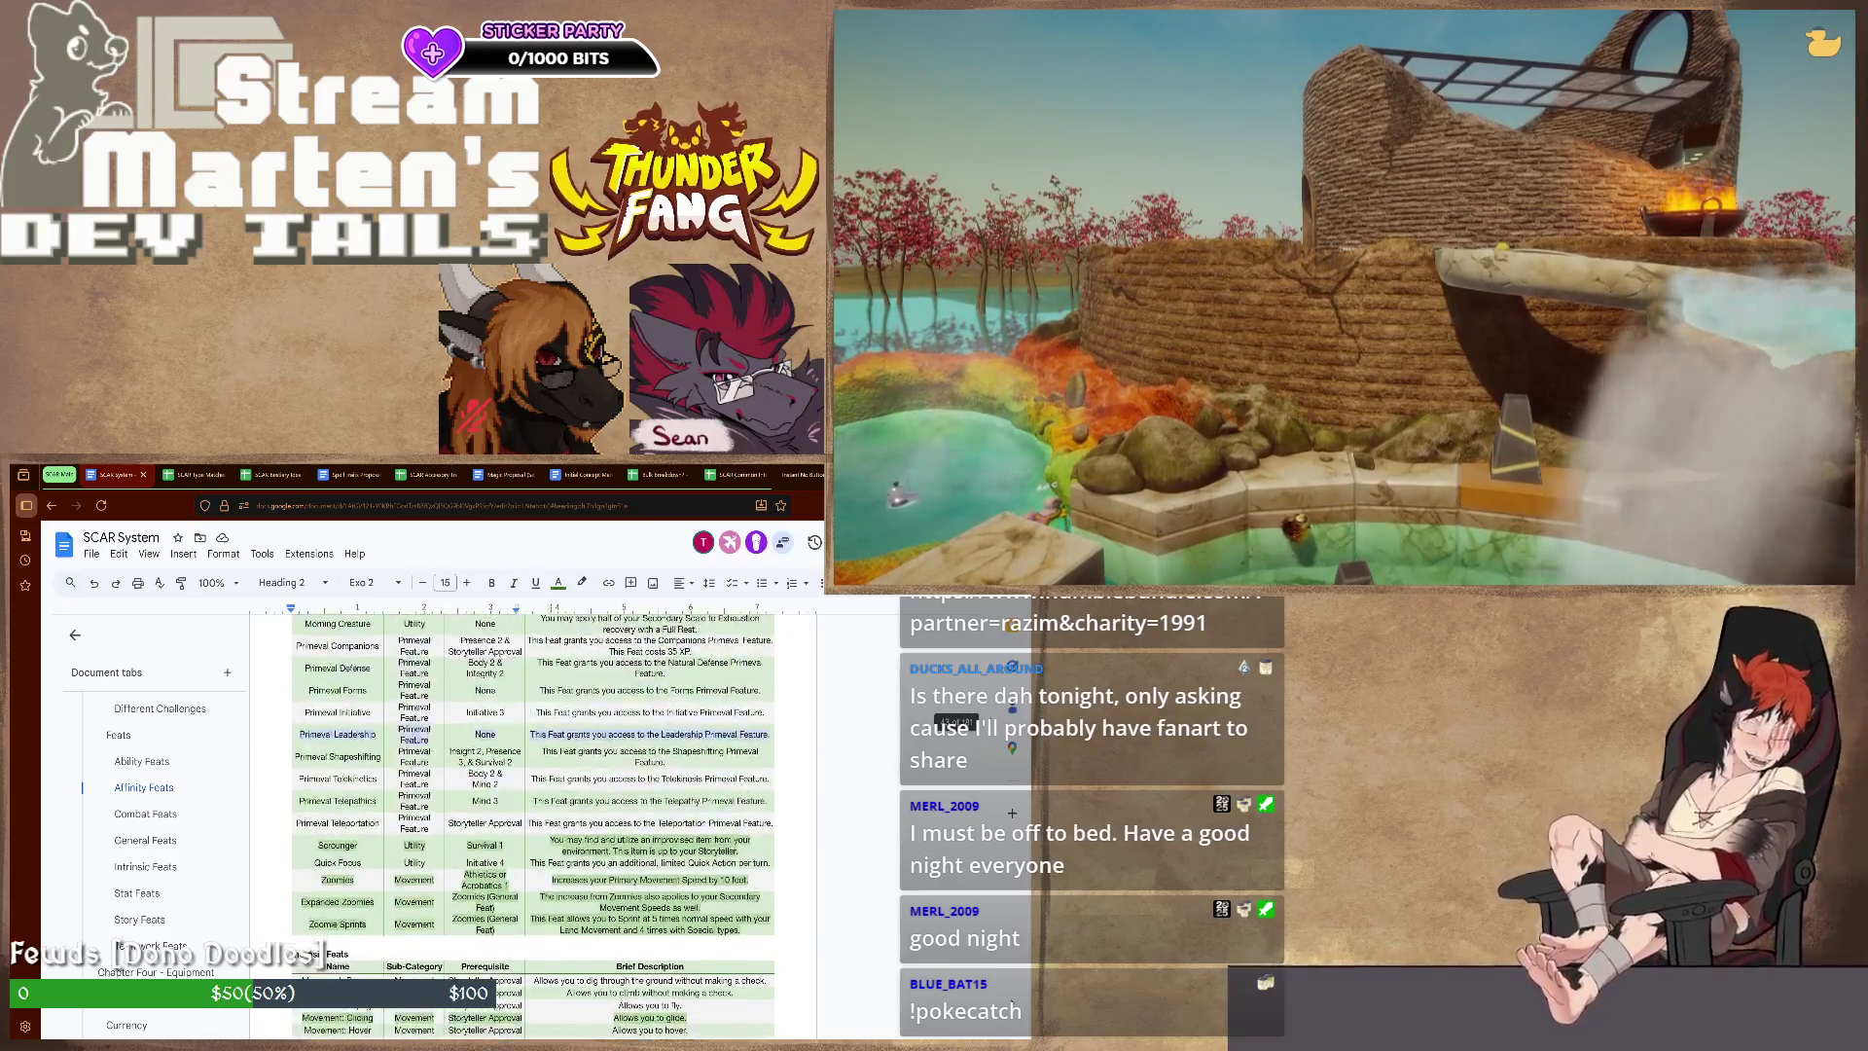
{"action": "scroll", "coordinate": [533, 825], "scroll_direction": "down", "scroll_amount": 3}
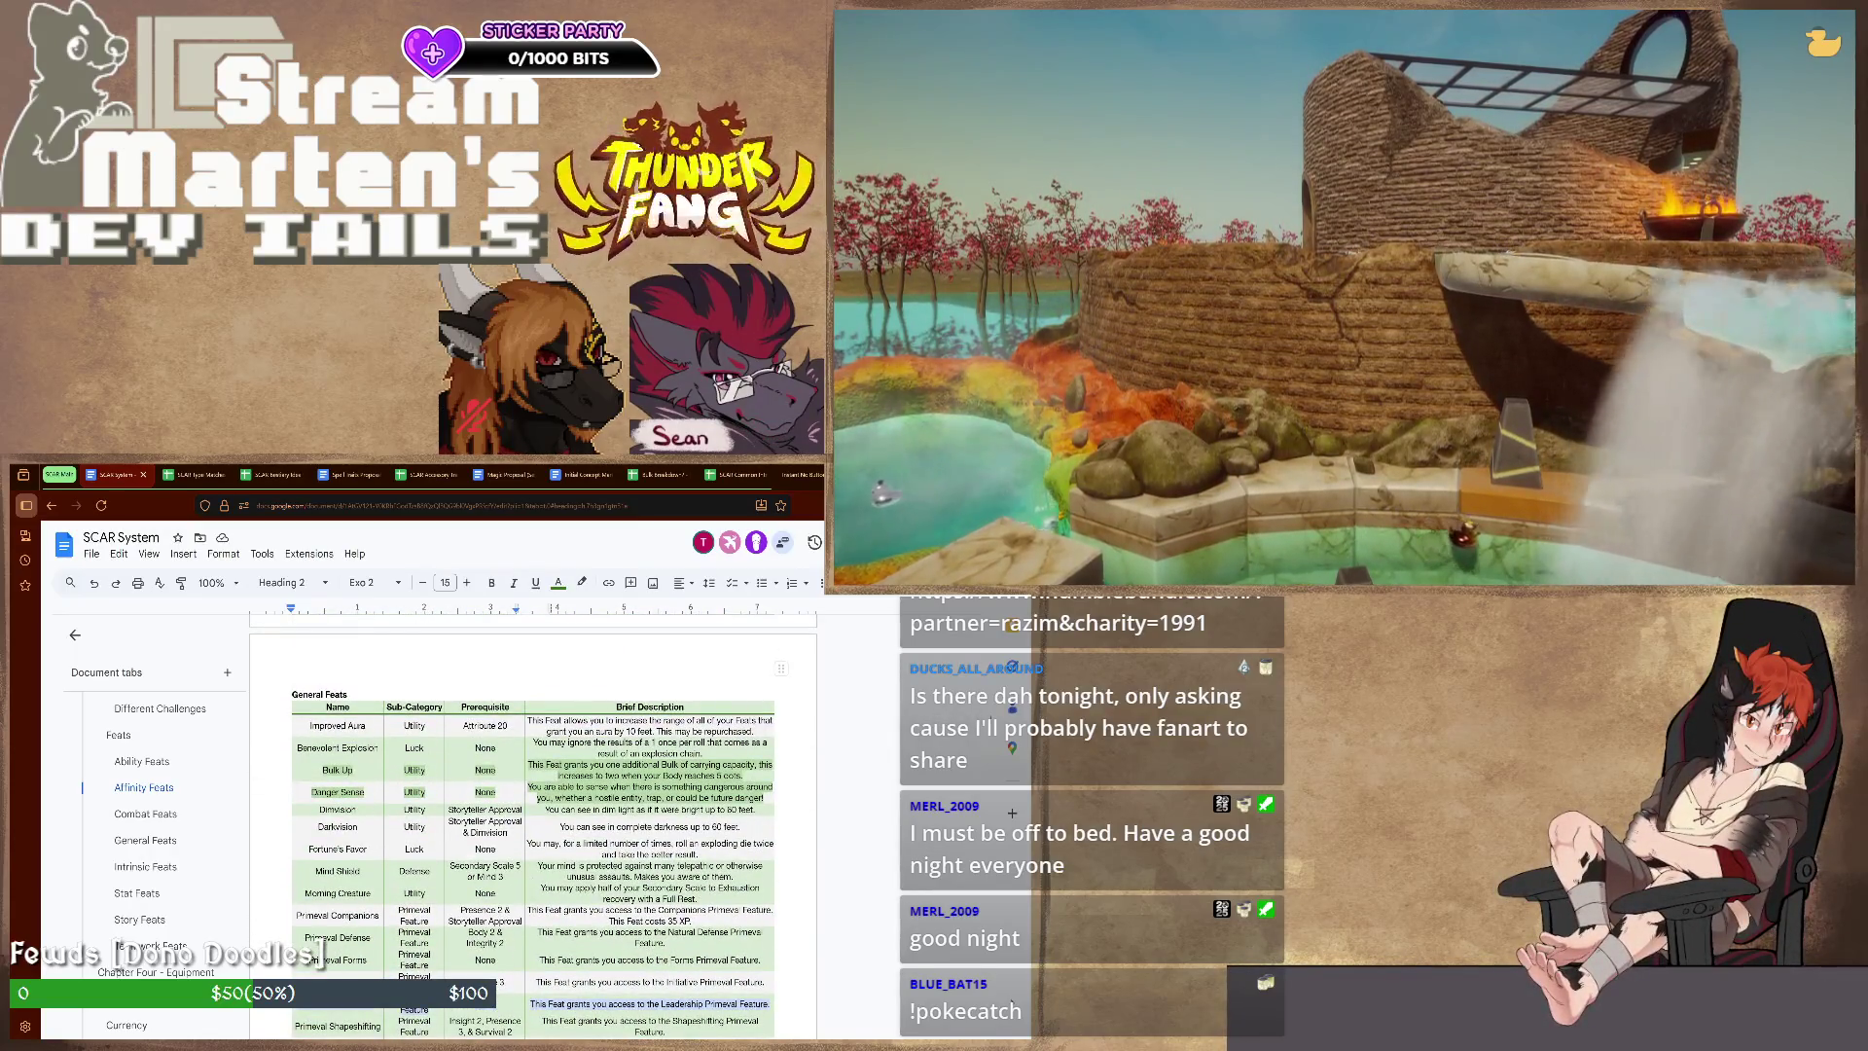